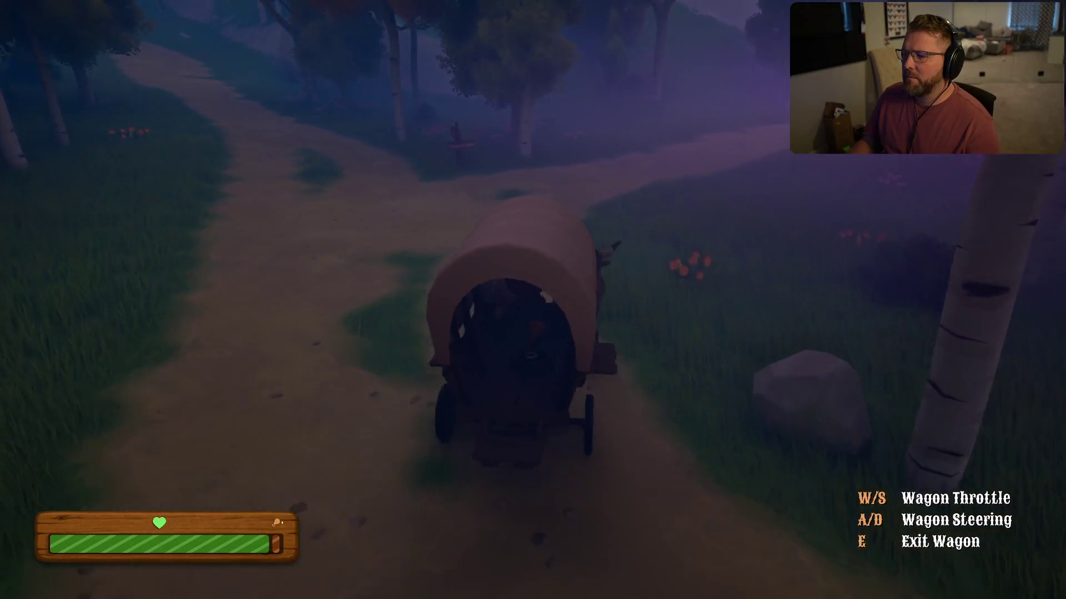
- Steer the wagon with A and W along the moonlit dirt road toward the tree line, then exit it with E
{"action": "key", "text": "a"}
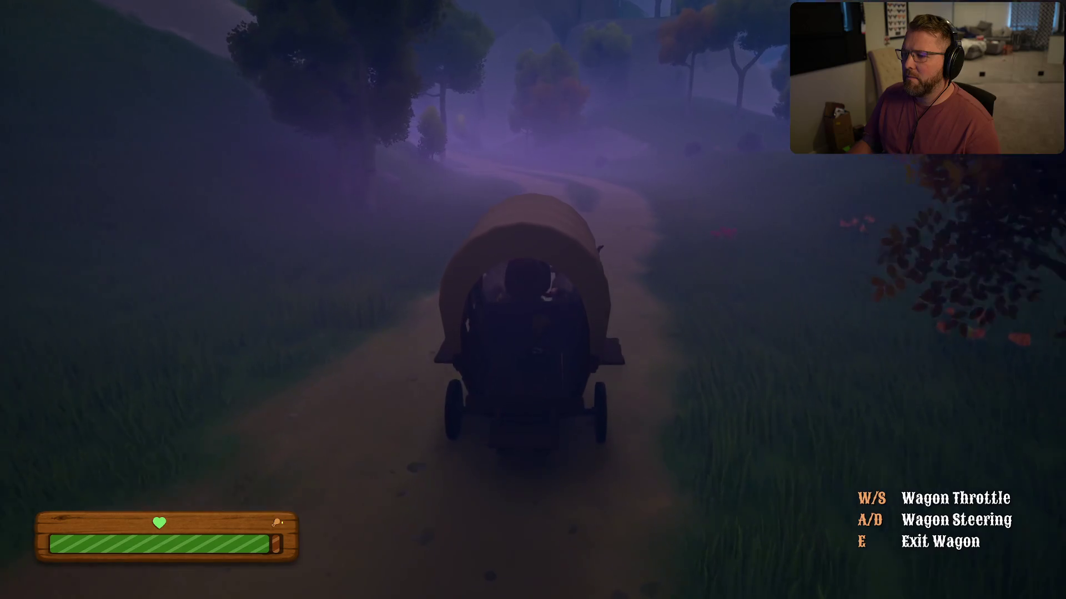
{"action": "key", "text": "a"}
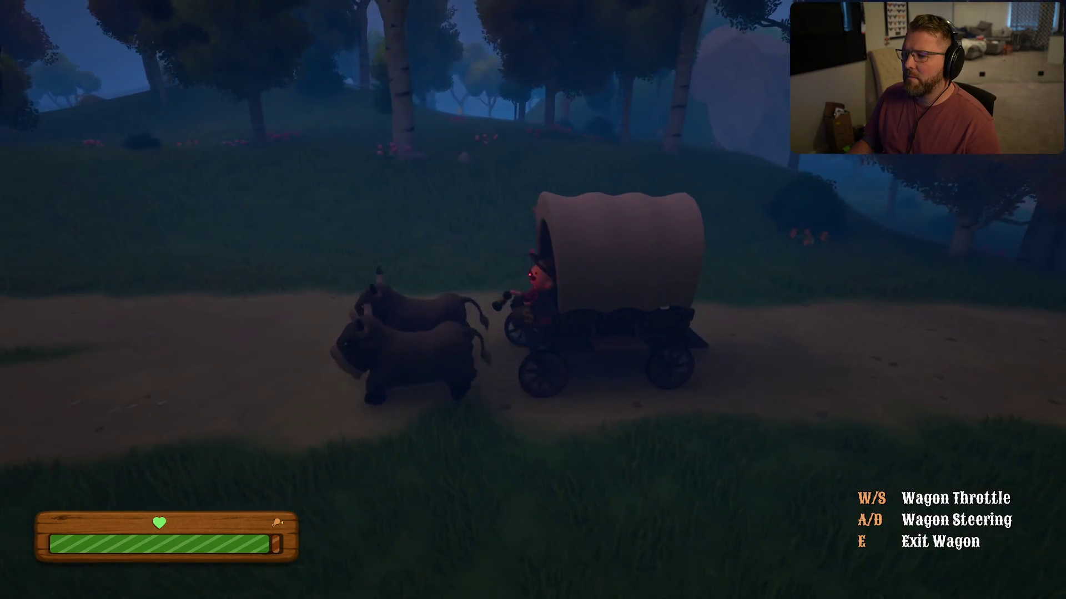
{"action": "key", "text": "a"}
{"action": "key", "text": "a"}
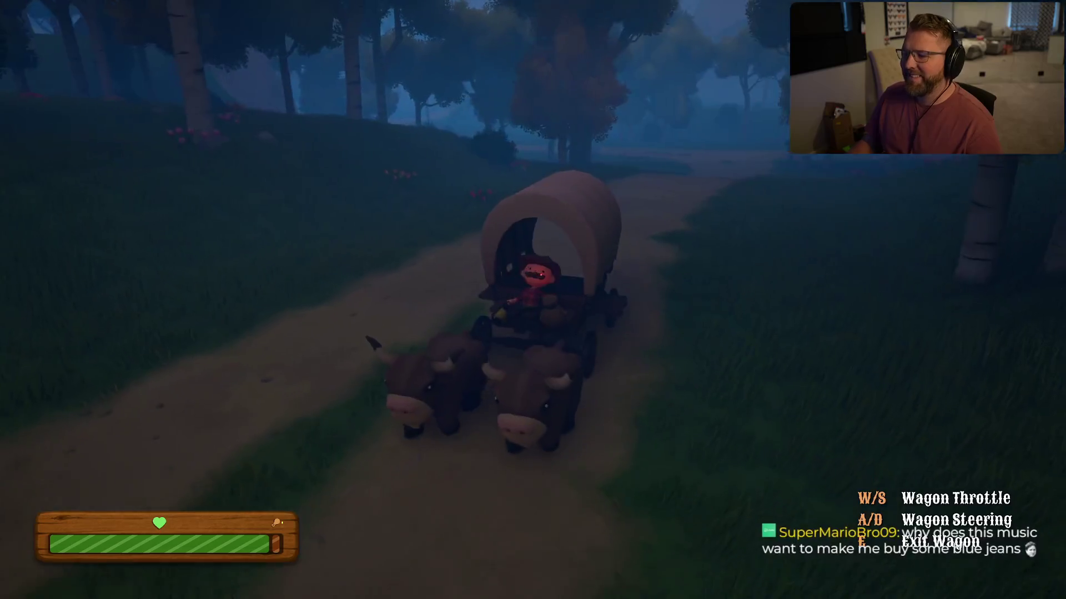
{"action": "key", "text": "a"}
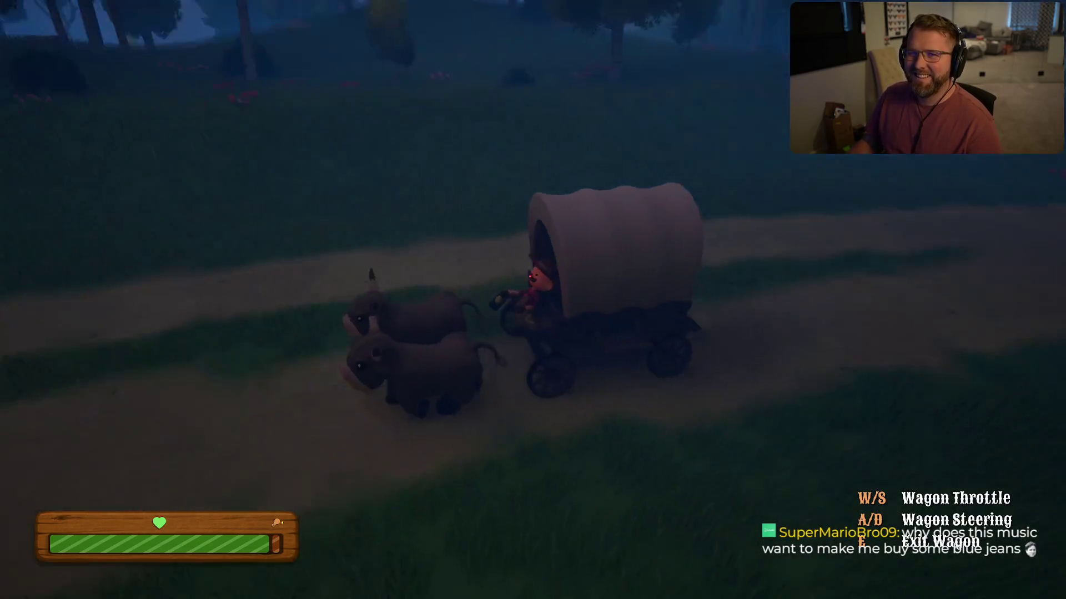
{"action": "key", "text": "a"}
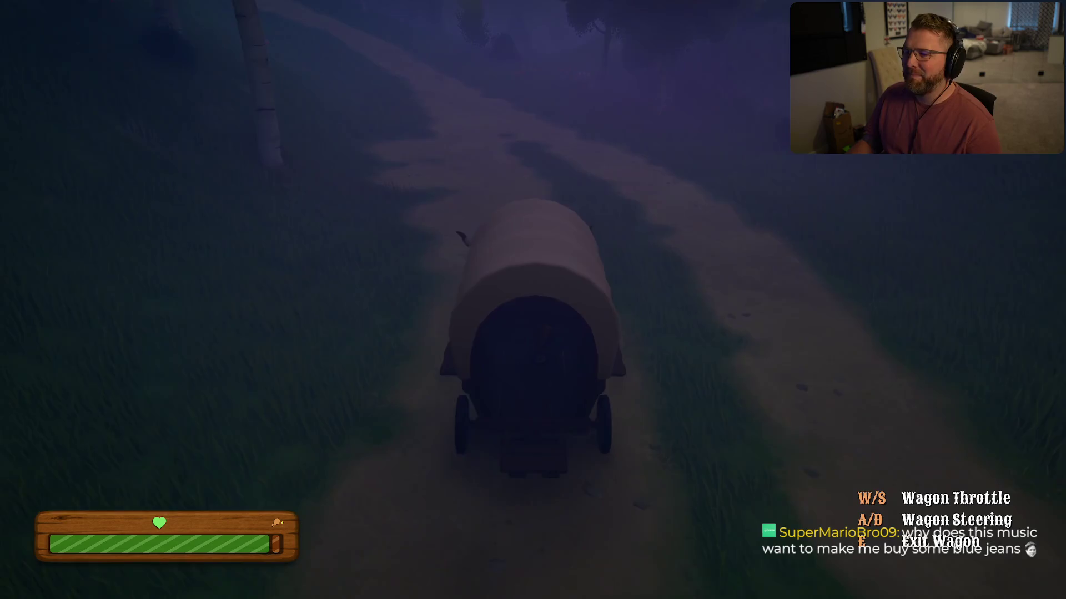
{"action": "key", "text": "w"}
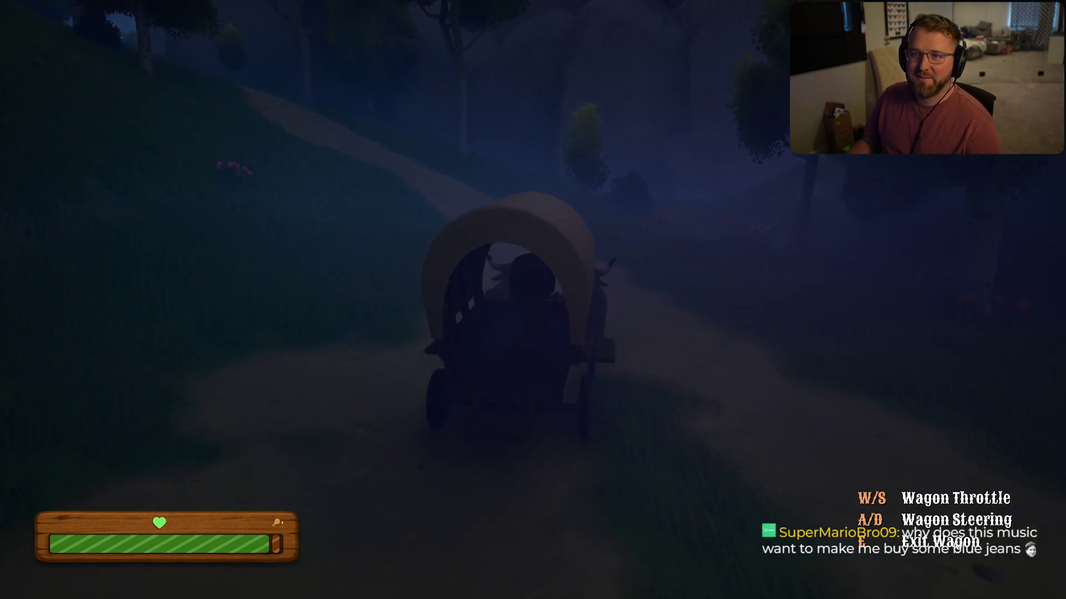
{"action": "key", "text": "a"}
{"action": "key", "text": "a"}
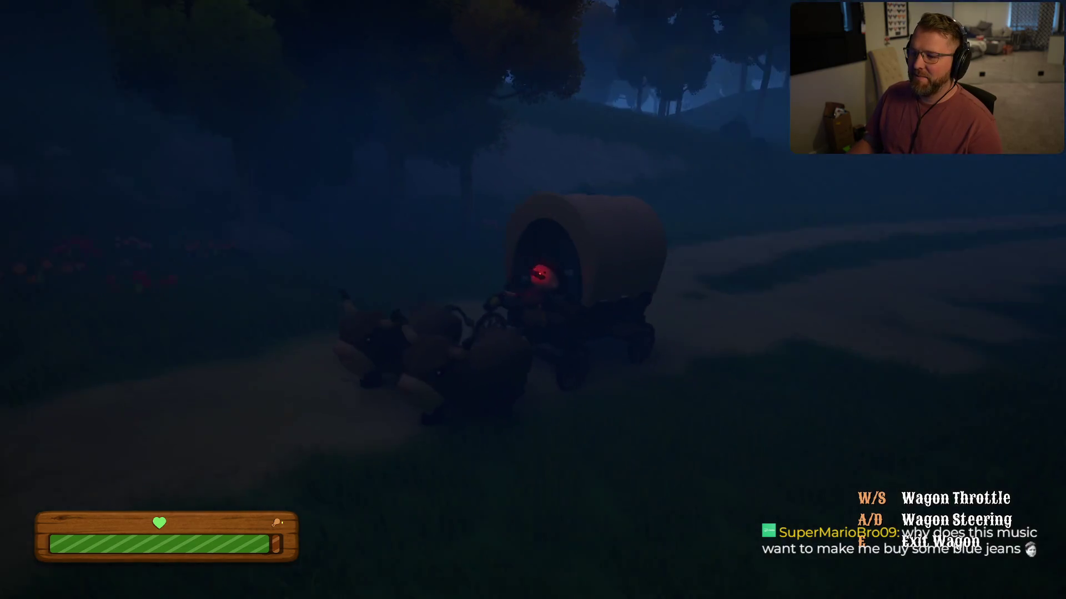
{"action": "key", "text": "a"}
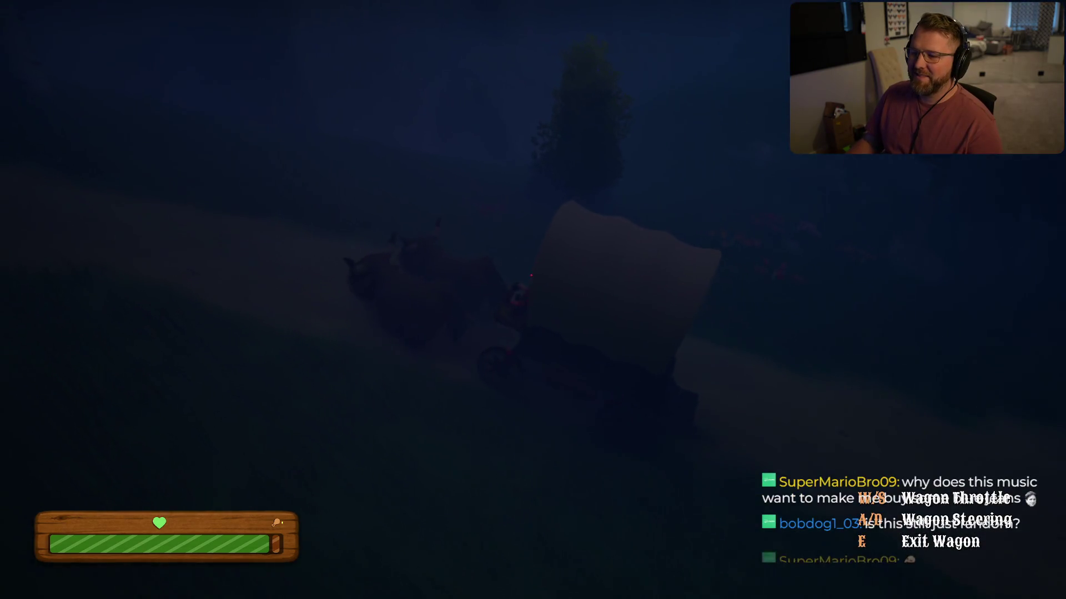
{"action": "key", "text": "w"}
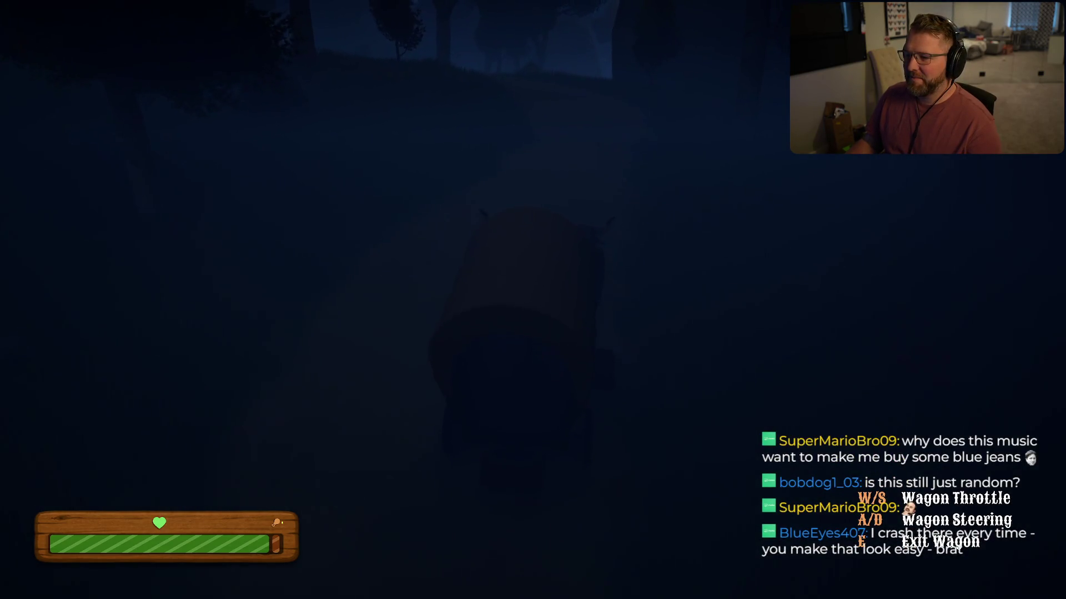
{"action": "key", "text": "e"}
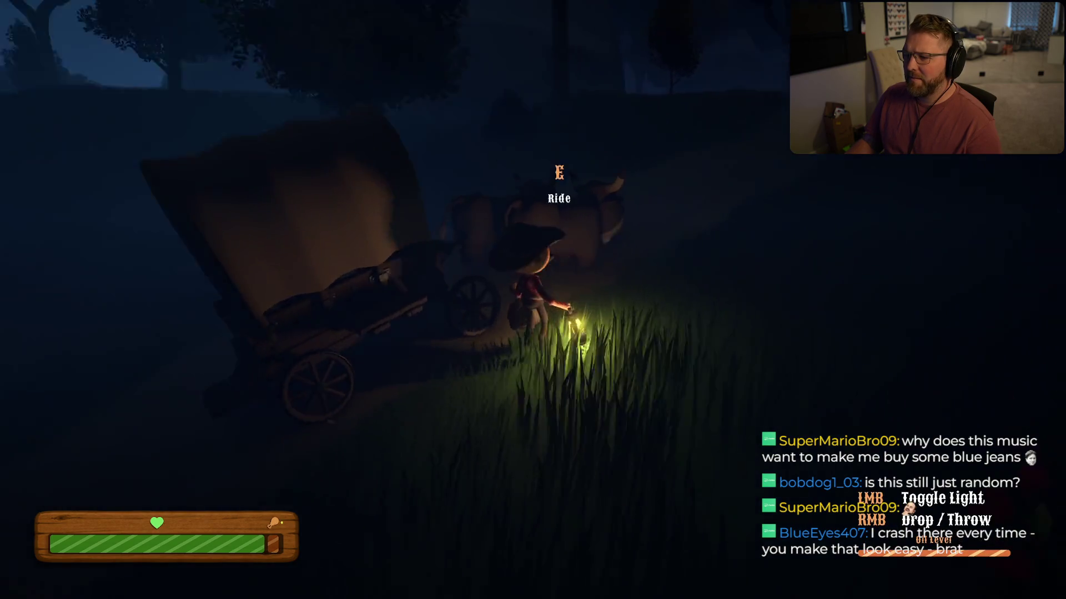
- Board the wagon again and keep driving until the UObject-limit crash error appears
{"action": "key", "text": "e"}
{"action": "key", "text": "w"}
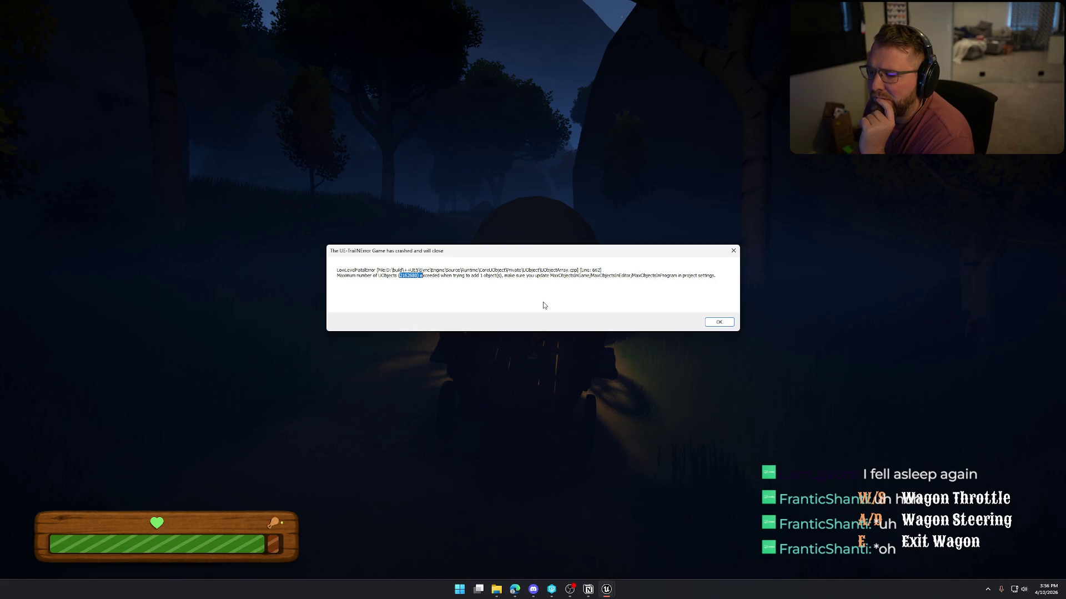
- Dismiss the UObject-limit crash message with OK
{"action": "left_click", "coordinate": [718, 323]}
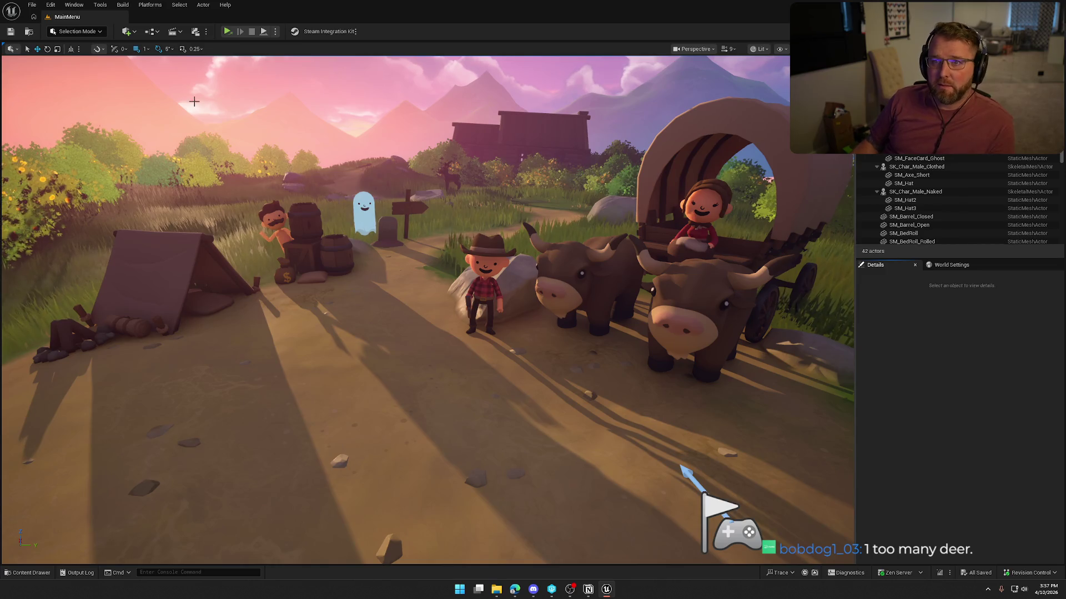
- In Project Settings > Packaging, choose Development as Build Configuration and clear For Distribution
{"action": "left_click", "coordinate": [141, 9]}
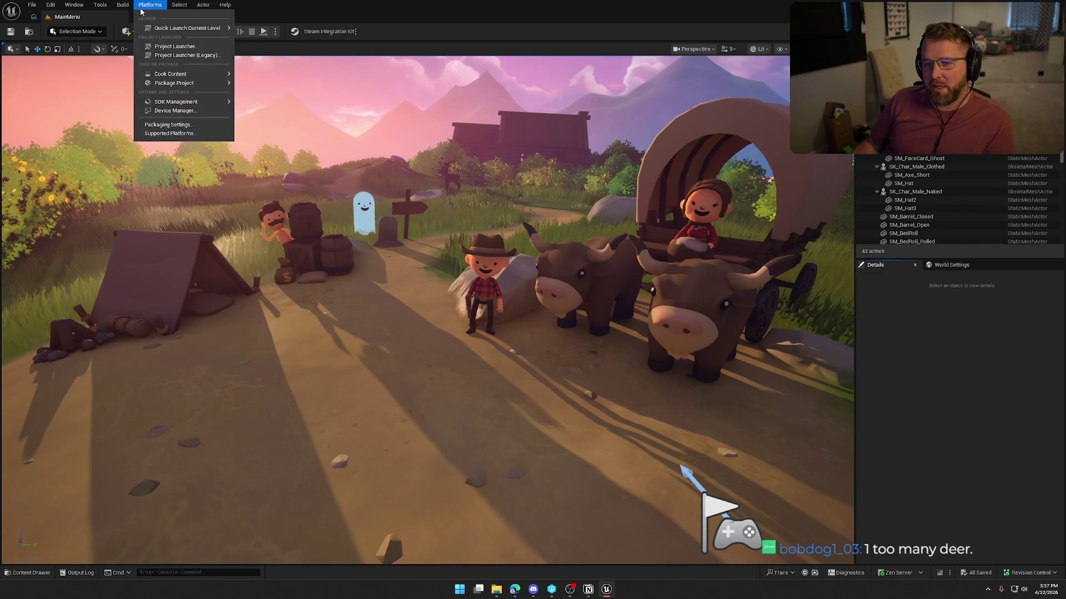
{"action": "mouse_move", "coordinate": [114, 14]}
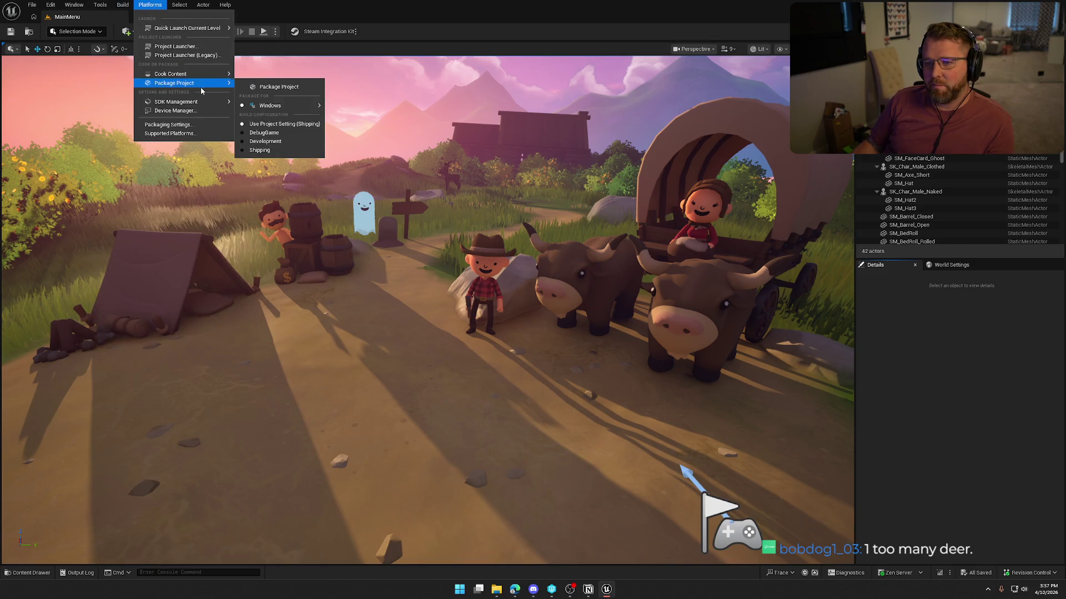
{"action": "mouse_move", "coordinate": [51, 4]}
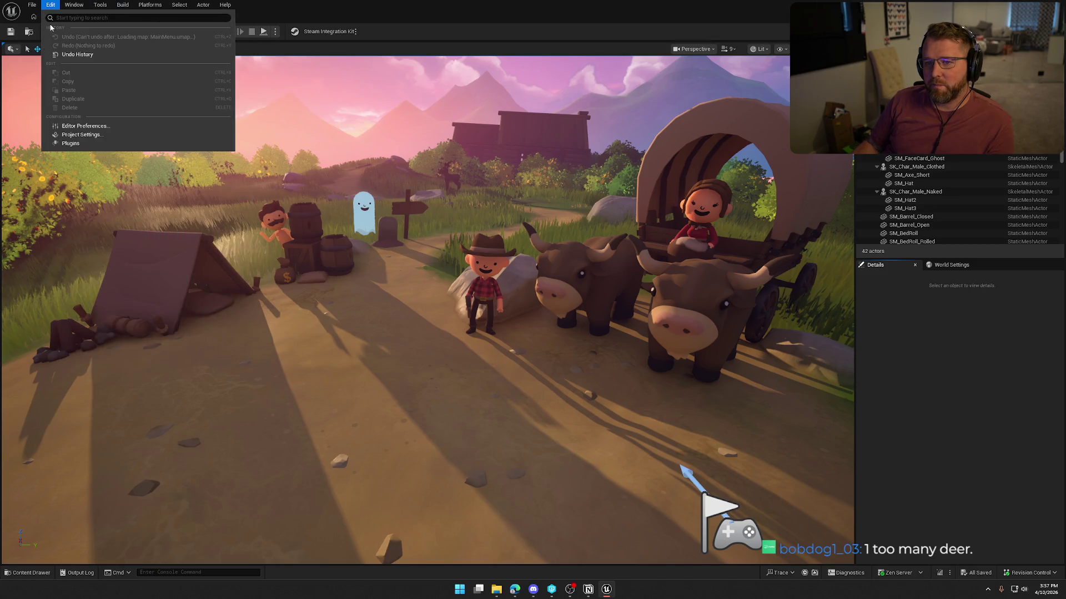
{"action": "left_click", "coordinate": [75, 135]}
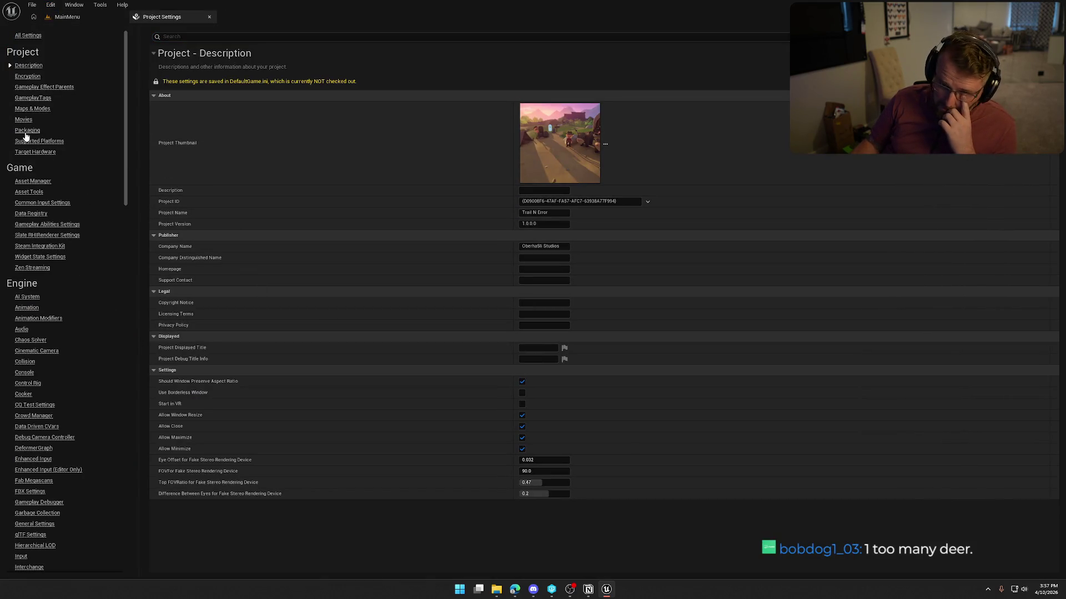
{"action": "left_click", "coordinate": [25, 134]}
{"action": "scroll", "coordinate": [319, 371], "scroll_direction": "down", "scroll_amount": 5}
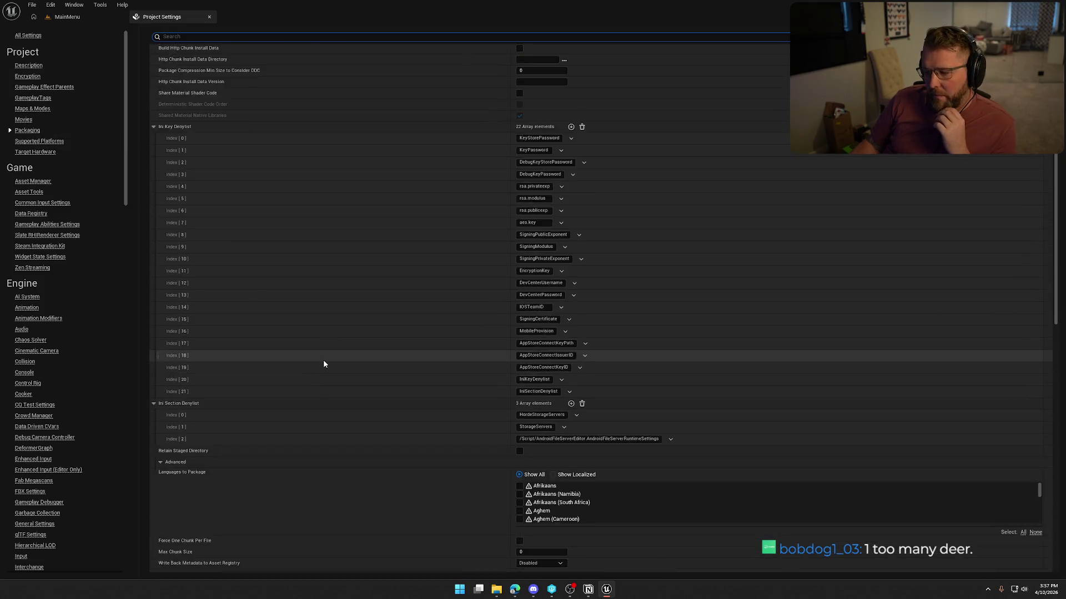
{"action": "scroll", "coordinate": [324, 364], "scroll_direction": "down", "scroll_amount": 15}
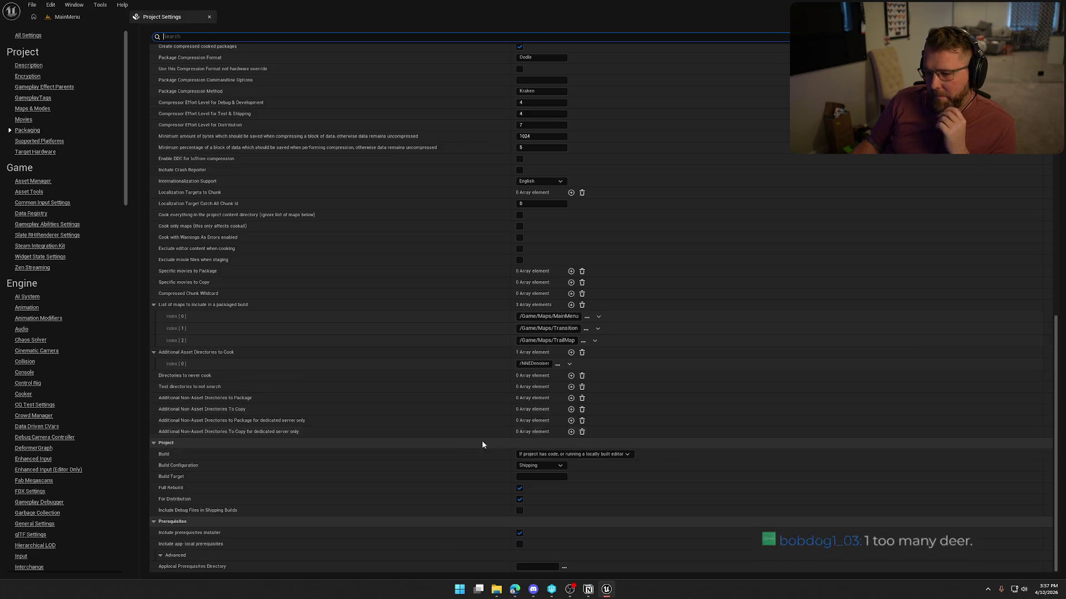
{"action": "left_click", "coordinate": [525, 466]}
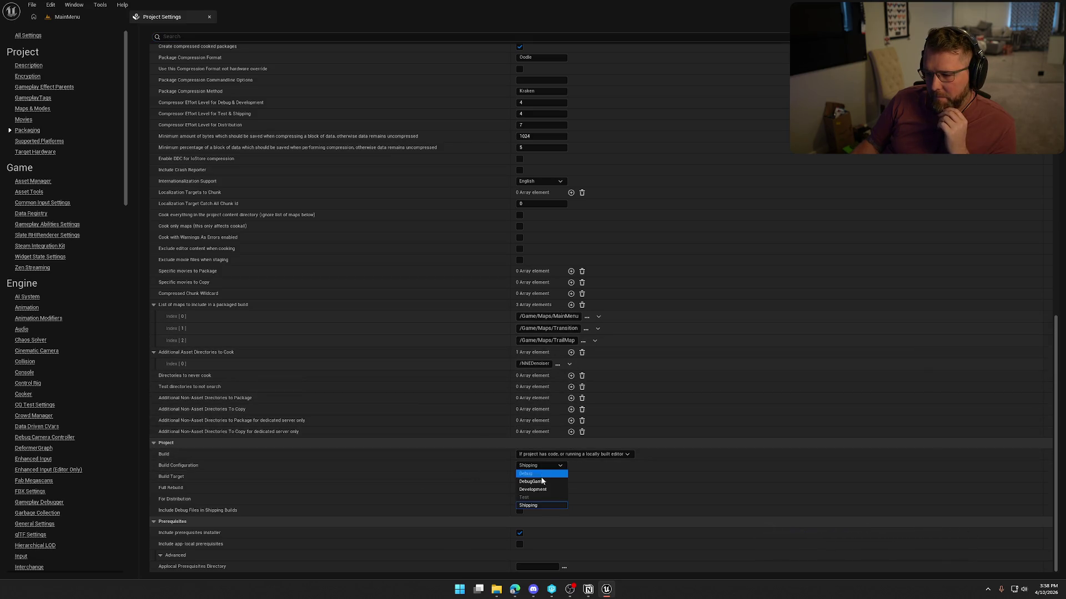
{"action": "key", "text": "Return"}
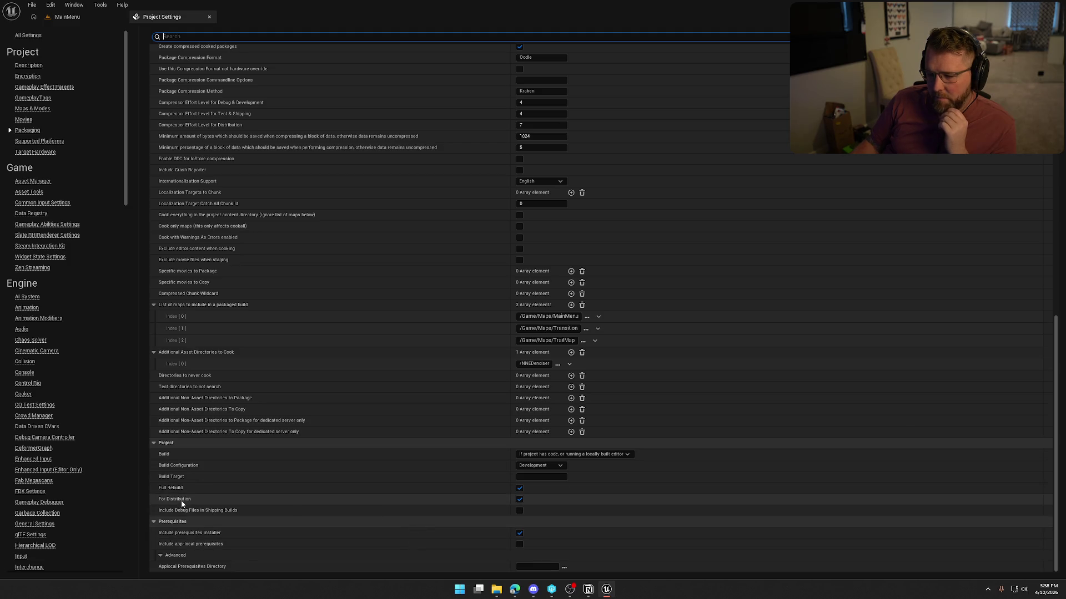
{"action": "mouse_move", "coordinate": [182, 502]}
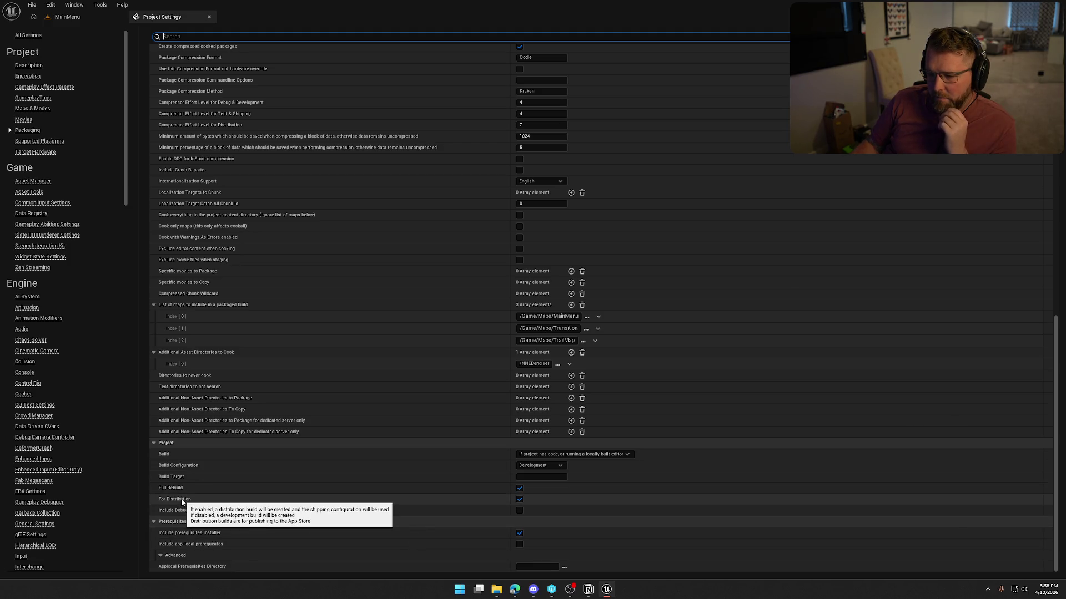
{"action": "left_click", "coordinate": [519, 499]}
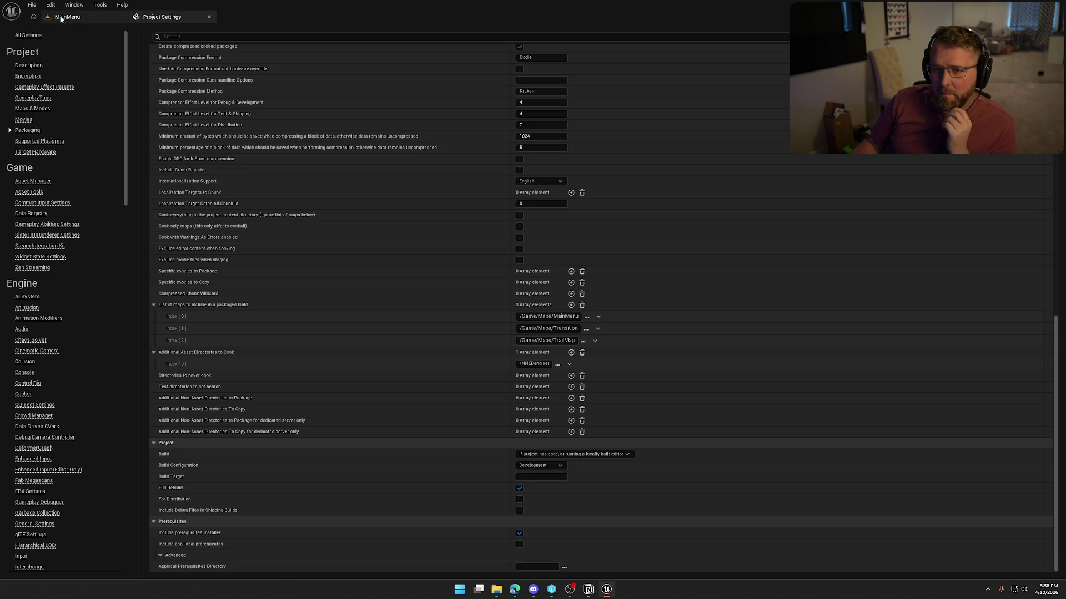
- From the MainMenu level, package the project for Windows into the Builds folder and watch the Output Log
{"action": "left_click", "coordinate": [60, 18]}
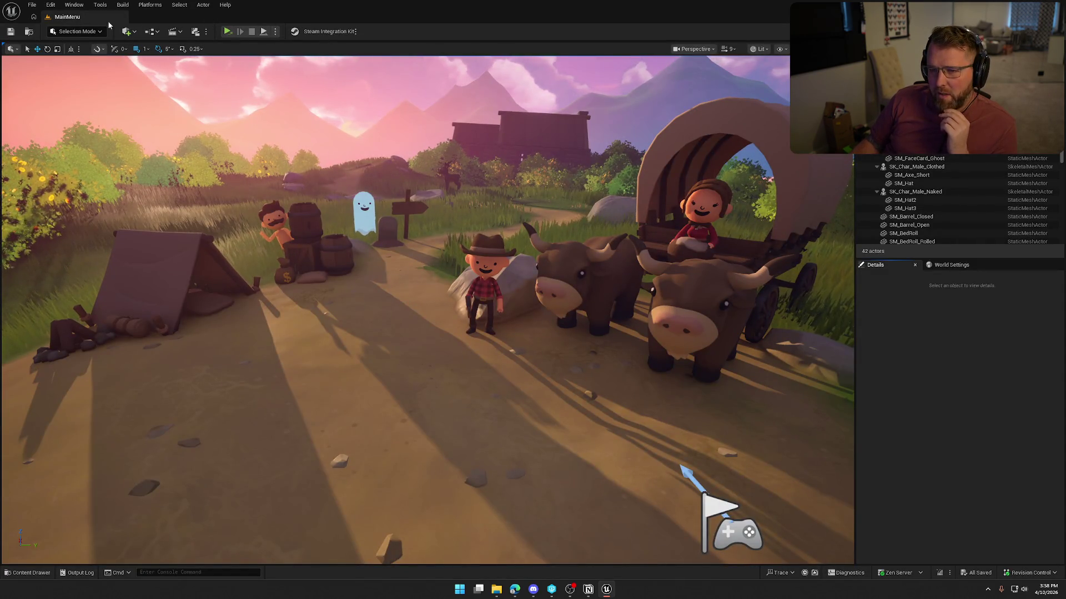
{"action": "left_click", "coordinate": [100, 5]}
{"action": "mouse_move", "coordinate": [158, 11]}
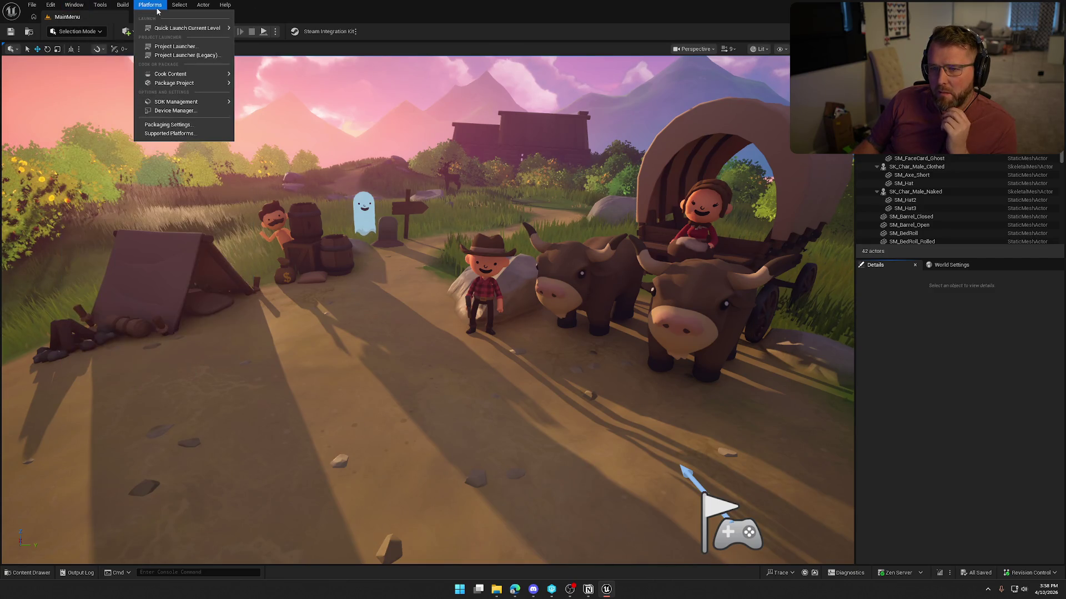
{"action": "mouse_move", "coordinate": [183, 83]}
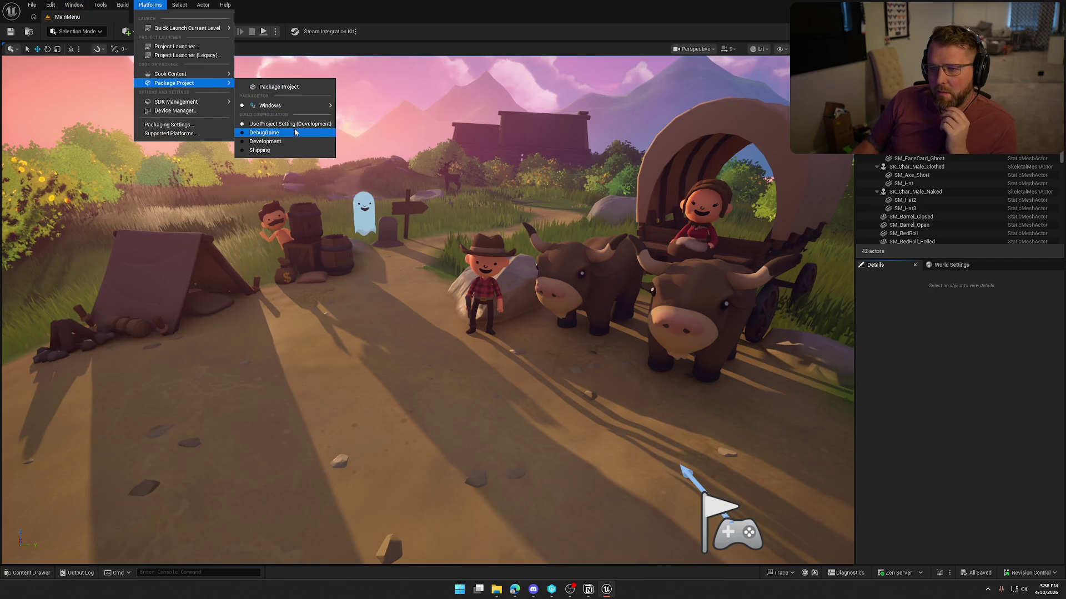
{"action": "left_click", "coordinate": [280, 87]}
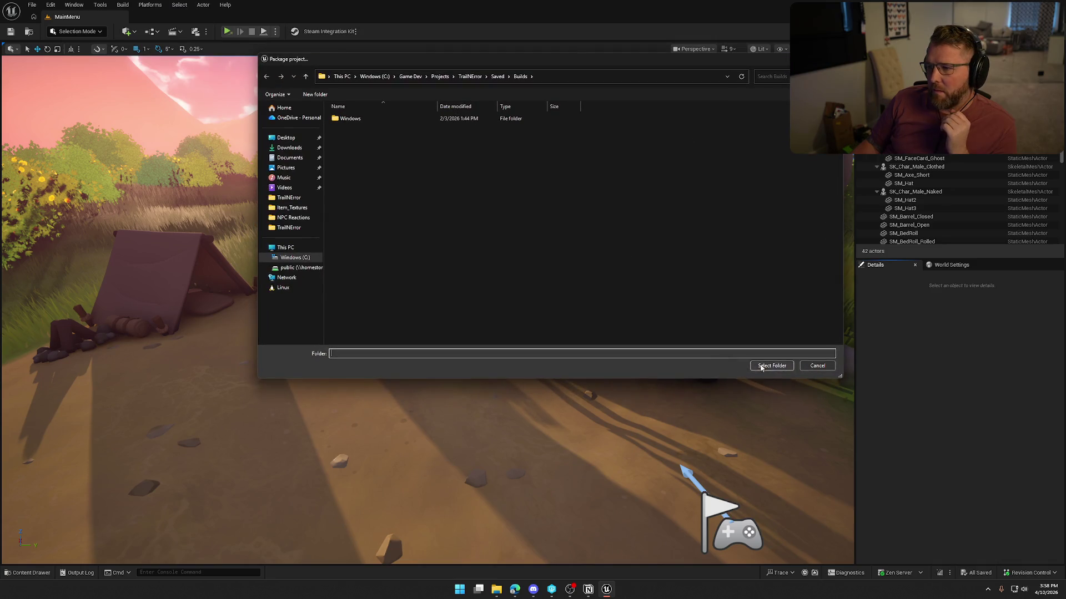
{"action": "left_click", "coordinate": [768, 365]}
{"action": "left_click", "coordinate": [958, 542]}
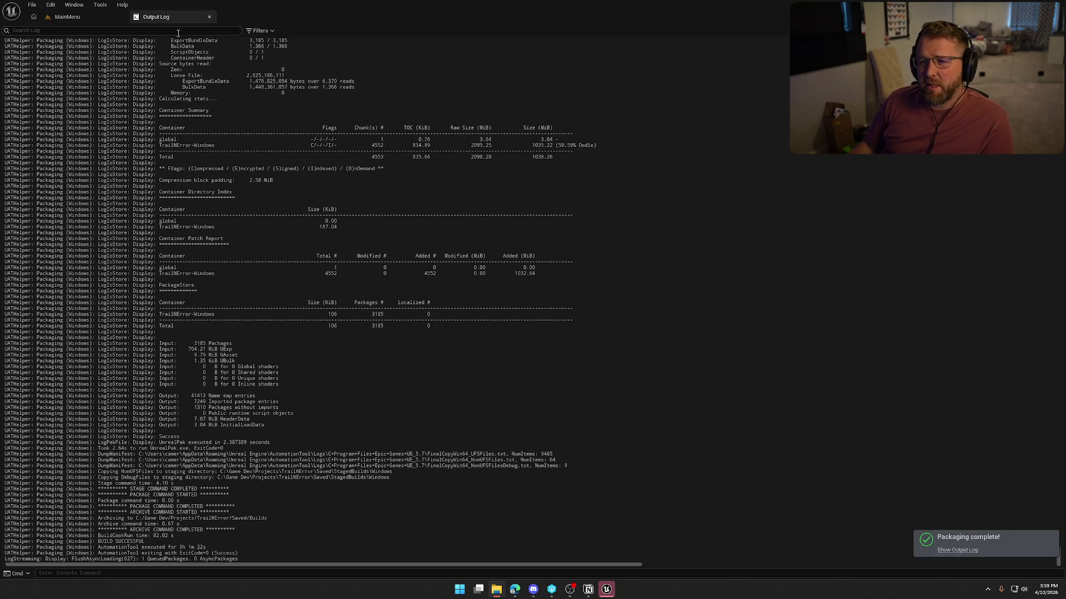
- Close the Output Log tab, then close the Unreal Editor
{"action": "left_click", "coordinate": [209, 17]}
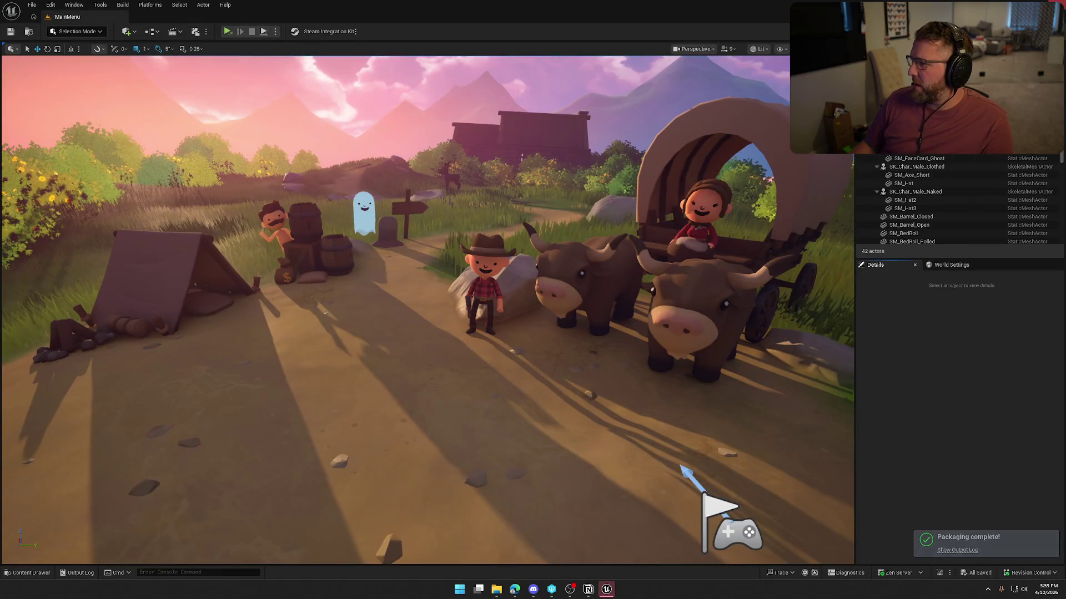
{"action": "left_click", "coordinate": [1056, 4]}
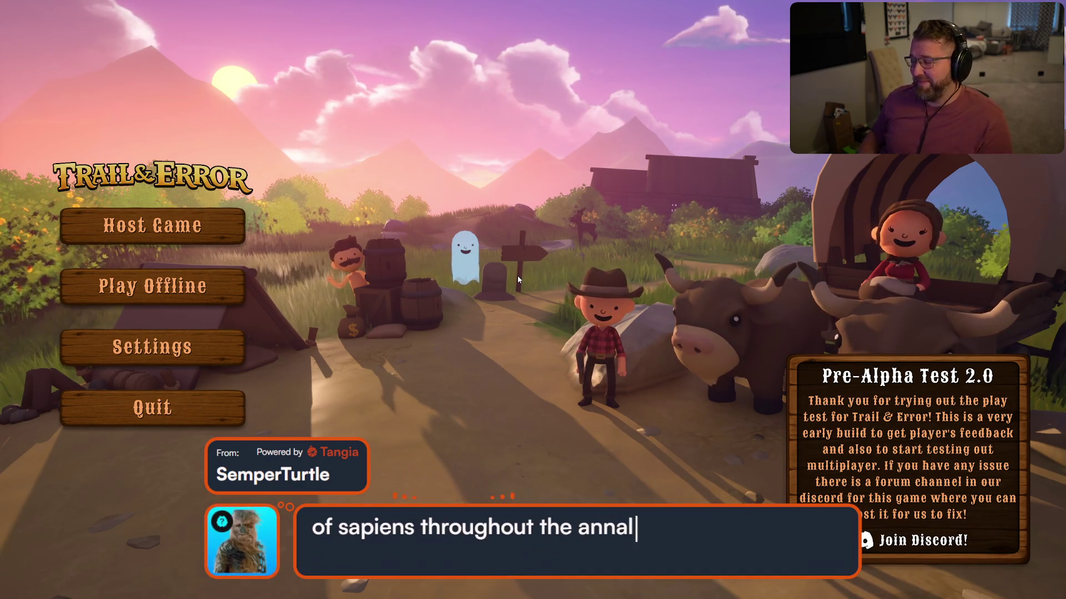
- Start an offline game on a chosen difficulty, play briefly, then quit with Alt+F4
{"action": "left_click", "coordinate": [170, 286]}
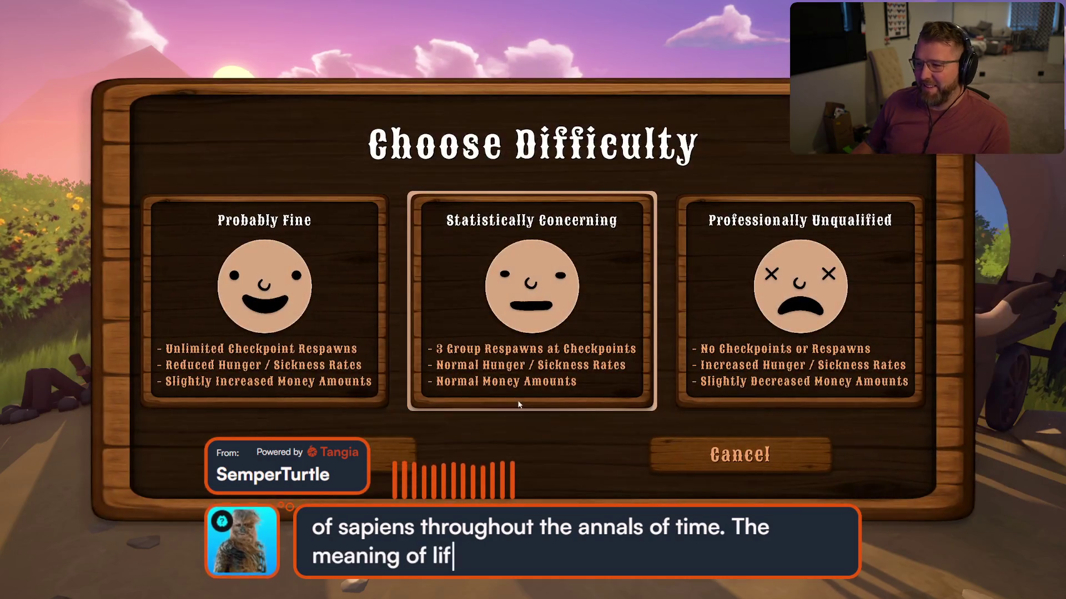
{"action": "left_click", "coordinate": [379, 468]}
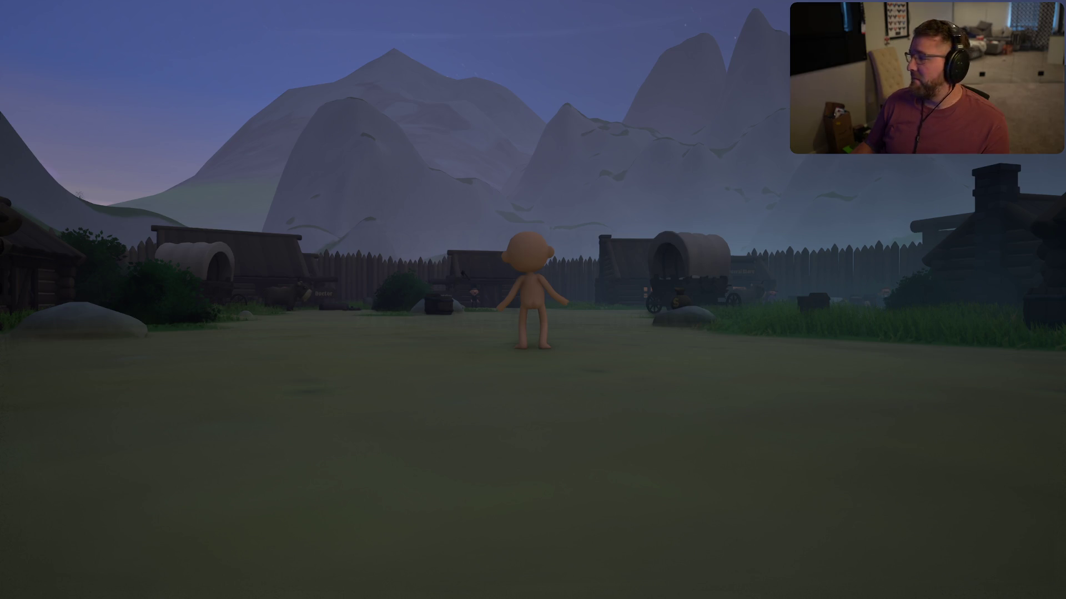
{"action": "key", "text": "super"}
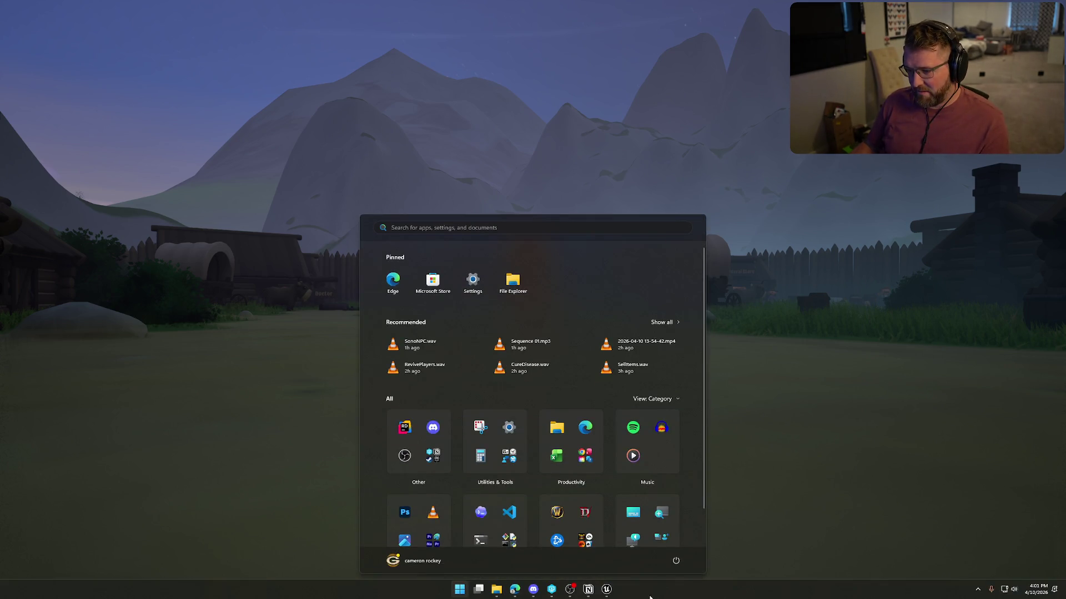
{"action": "key", "text": "super"}
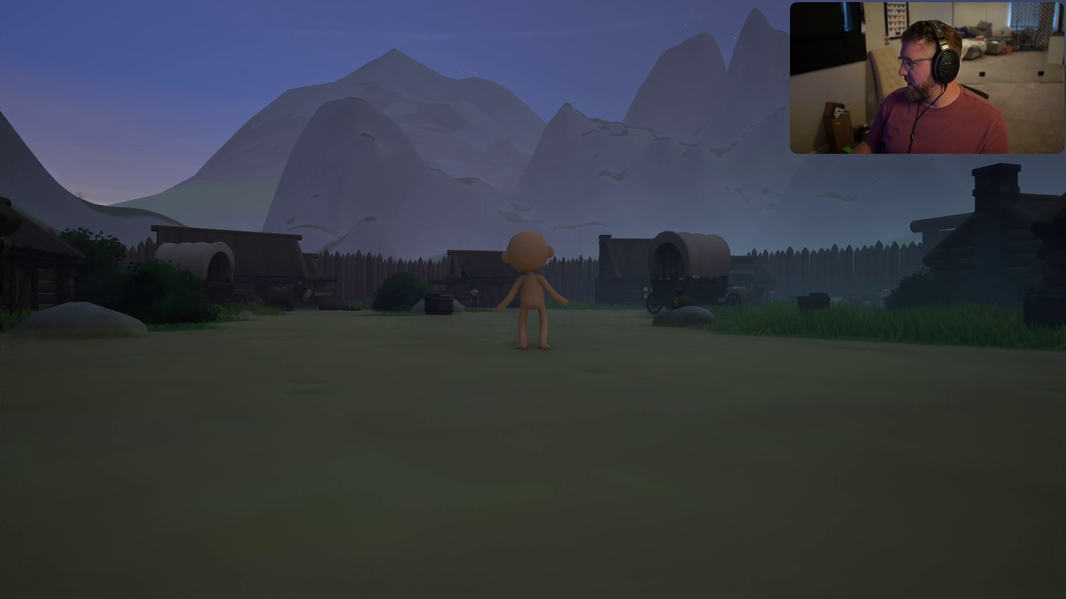
{"action": "key", "text": "alt+F4"}
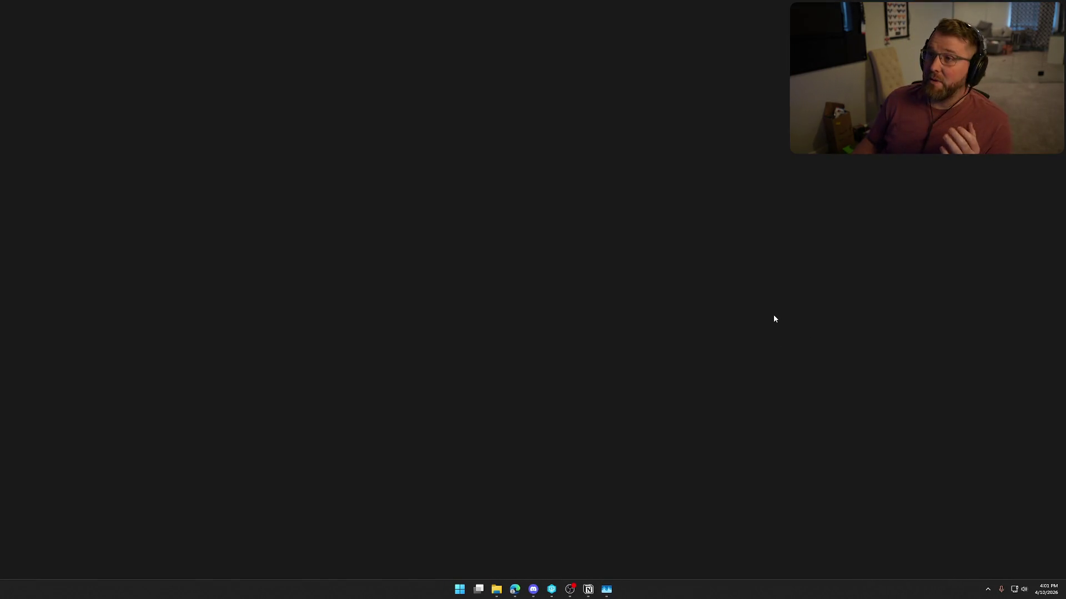